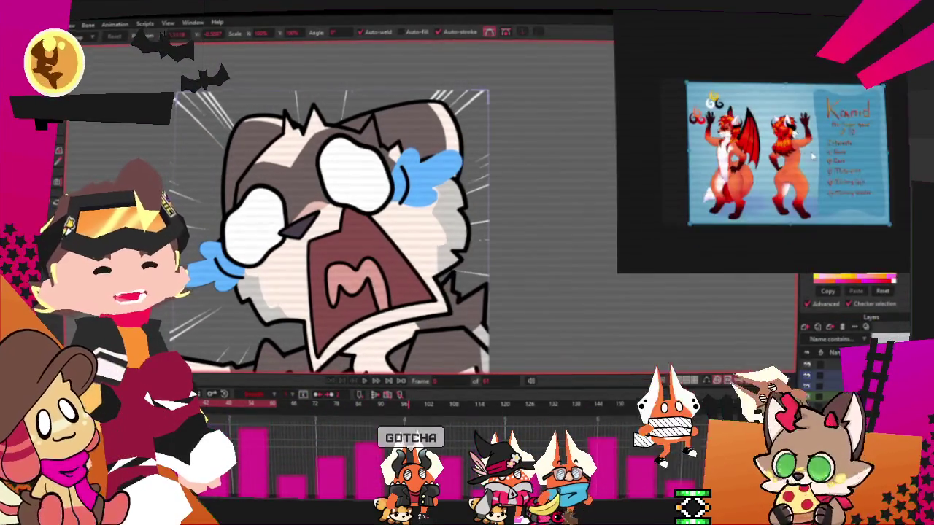
- Move the red dragon sheet aside and place the teal wolf reference sheet beside it
drag(697, 128, 731, 113)
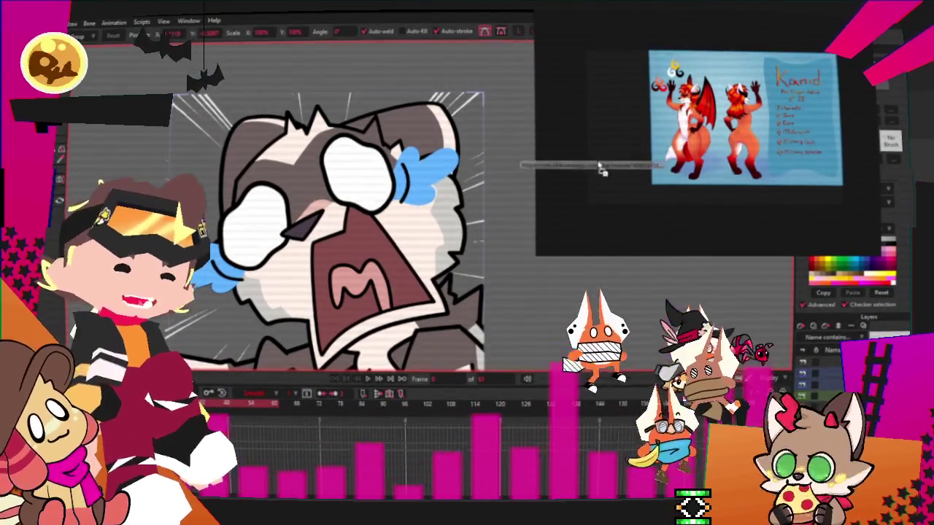
drag(598, 167, 737, 75)
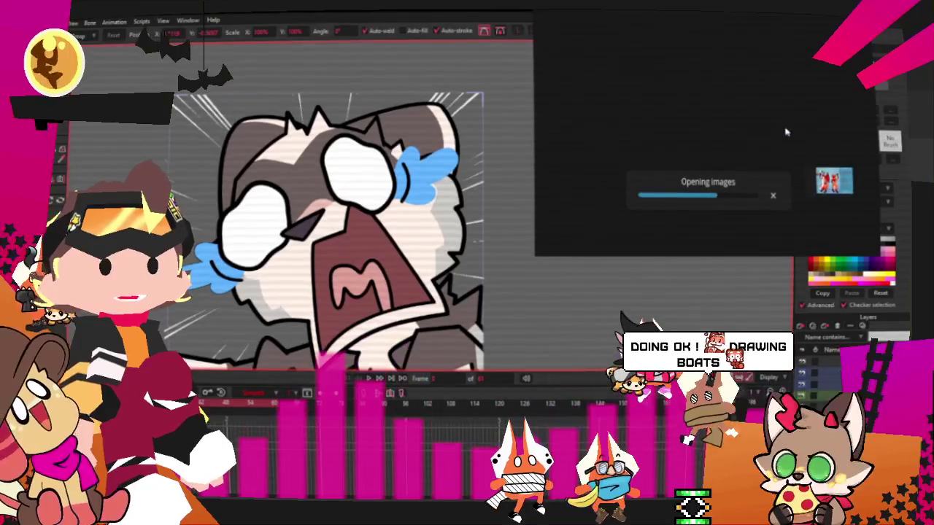
drag(738, 75, 782, 156)
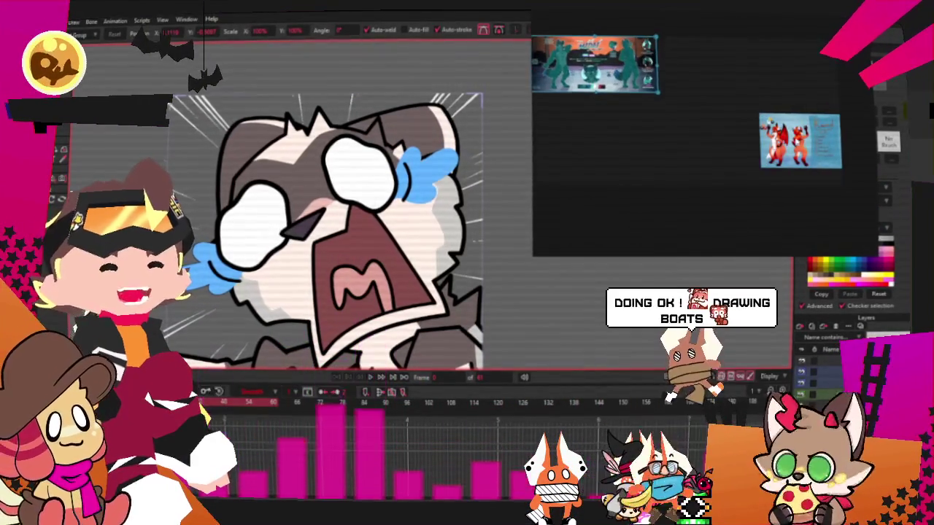
- Zoom the PureRef view in and out on the teal wolf sheet
drag(598, 73, 742, 135)
scroll(688, 131, up, 3)
scroll(690, 132, up, 2)
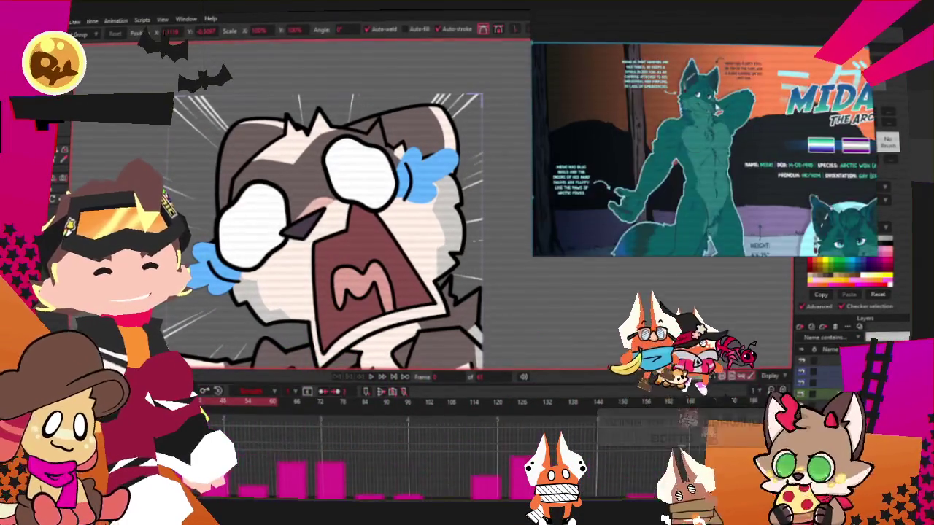
scroll(701, 124, up, 2)
scroll(711, 113, up, 2)
scroll(722, 102, up, 2)
scroll(726, 97, up, 2)
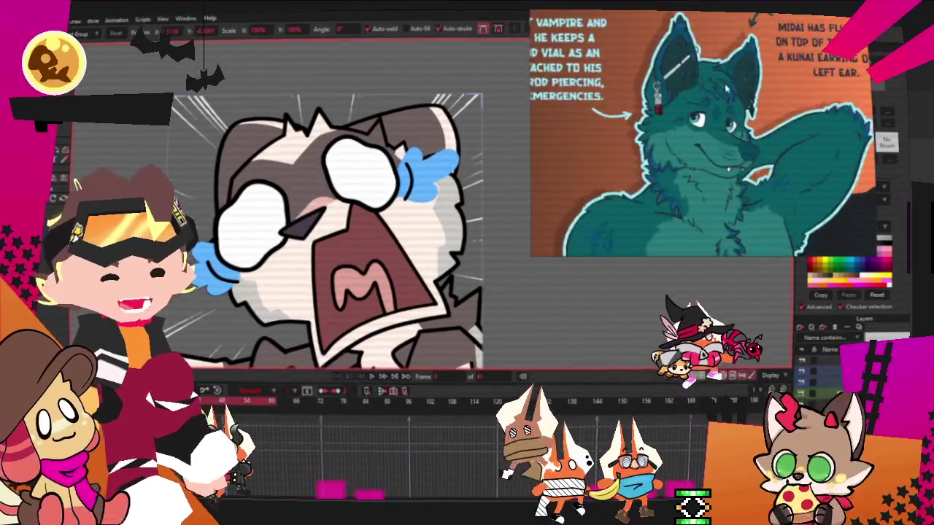
scroll(700, 87, down, 3)
scroll(663, 80, up, 3)
scroll(664, 79, up, 1)
scroll(664, 80, down, 1)
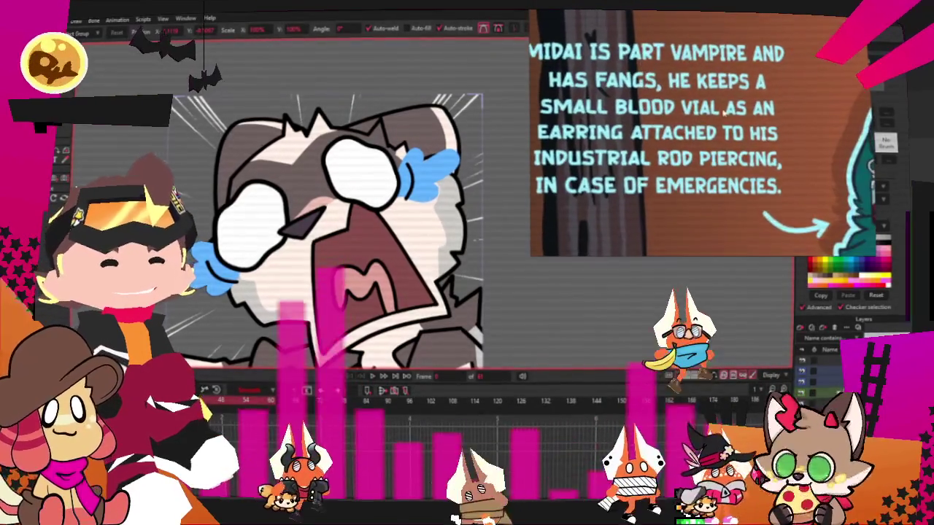
scroll(760, 108, up, 1)
scroll(761, 109, down, 1)
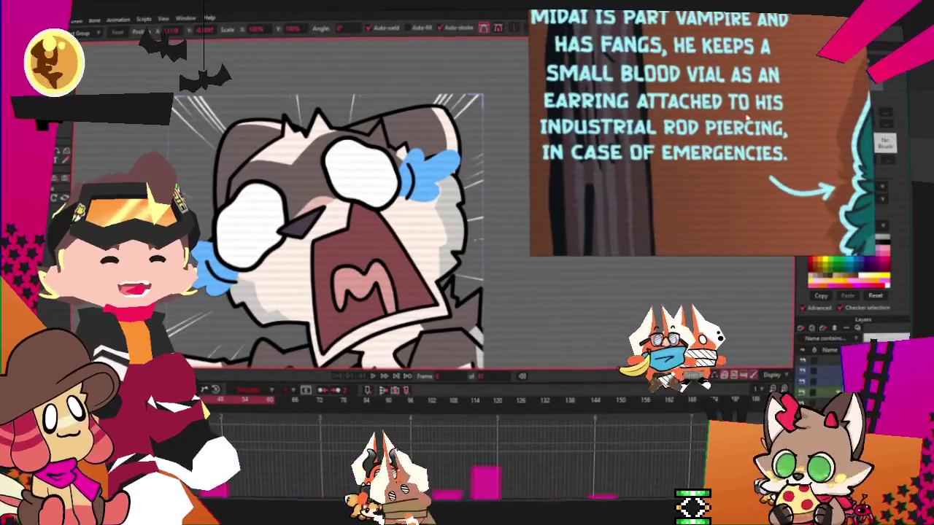
scroll(727, 133, down, 2)
scroll(726, 133, up, 2)
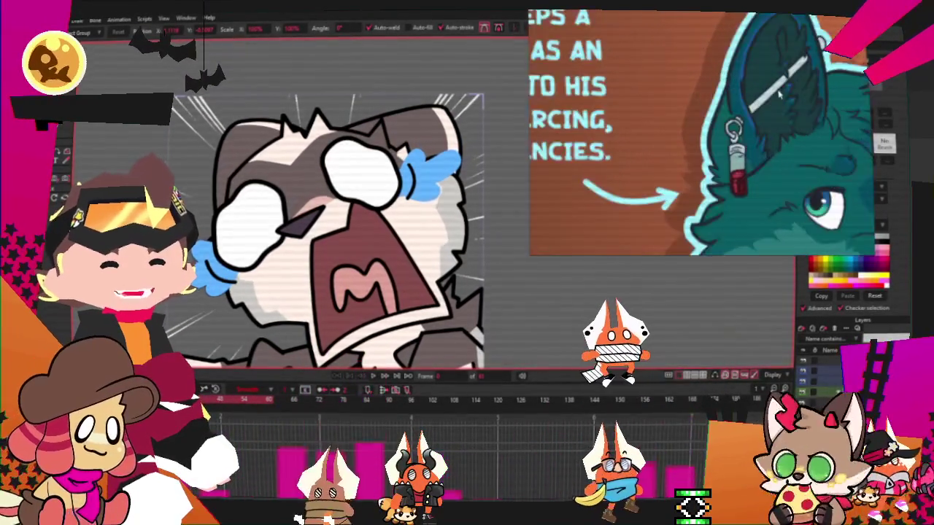
scroll(683, 102, down, 2)
scroll(682, 102, up, 1)
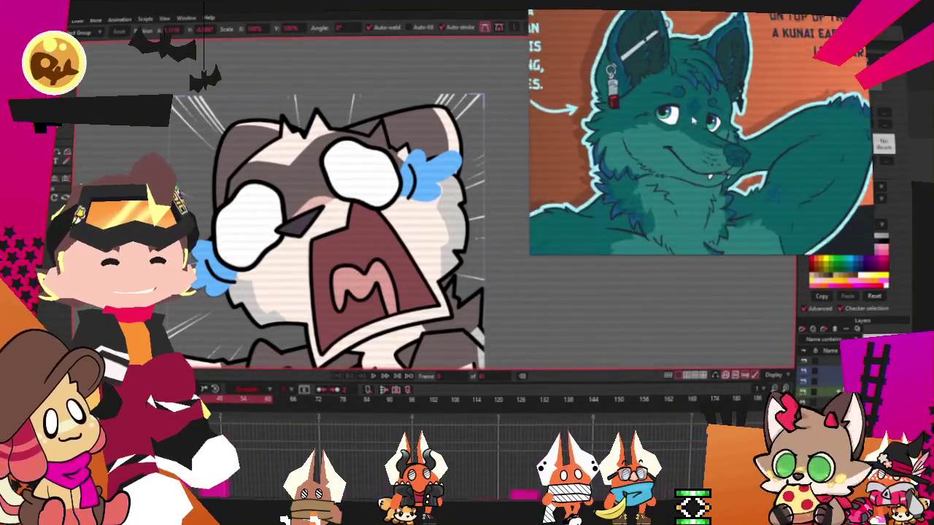
scroll(700, 139, down, 2)
scroll(701, 138, down, 1)
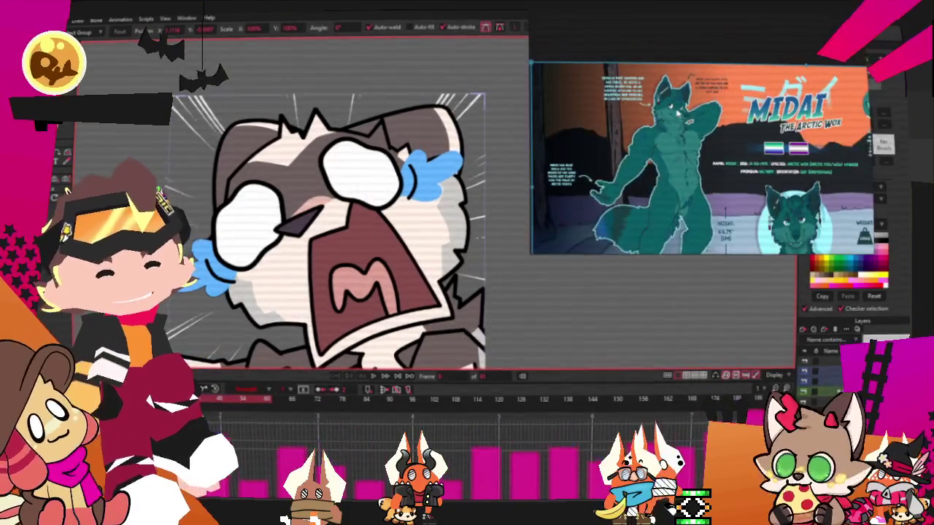
scroll(701, 138, up, 1)
scroll(810, 117, down, 1)
scroll(810, 117, down, 1)
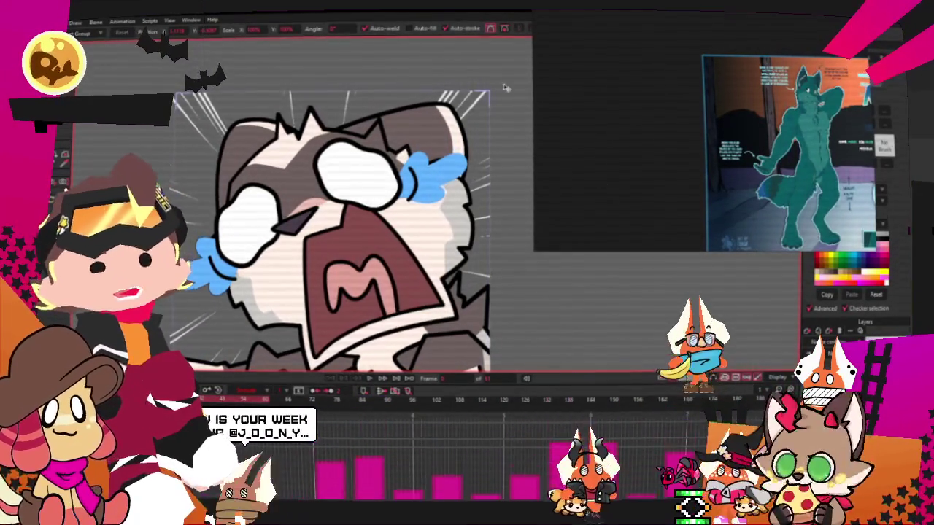
- Narrow the reference window and place it beside the canvas, framed on the wolf's head
drag(536, 201, 693, 201)
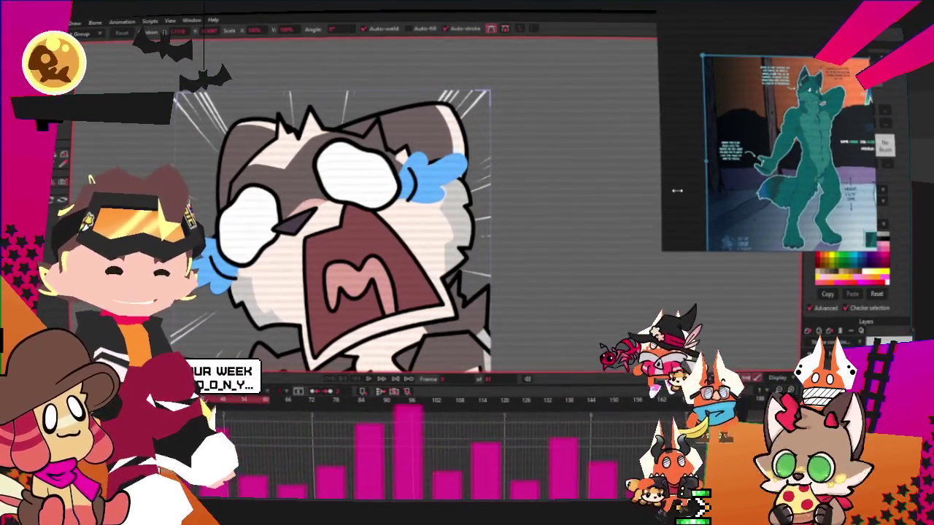
scroll(781, 146, up, 3)
scroll(796, 144, down, 3)
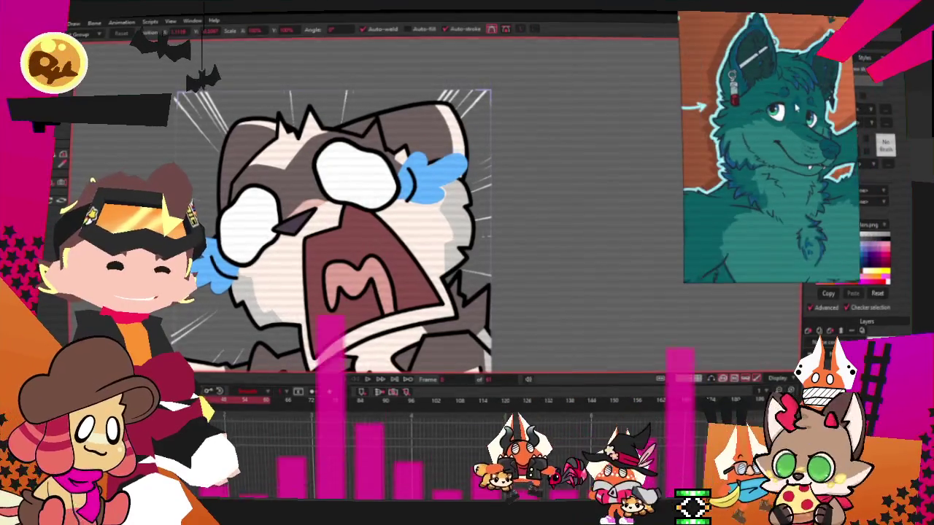
drag(795, 144, 765, 142)
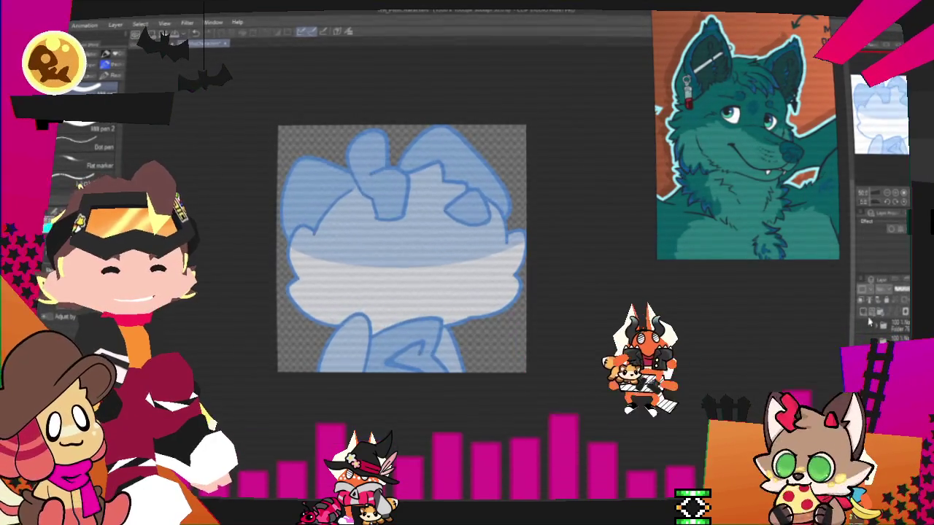
- Select the sketch layer, zoom into the blue head sketch, and switch to the pencil tool
click(863, 312)
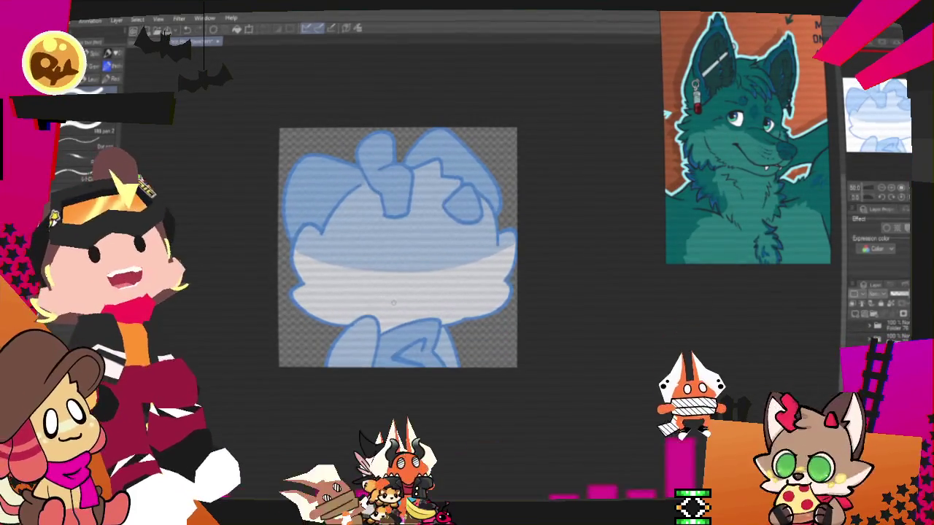
scroll(325, 293, up, 2)
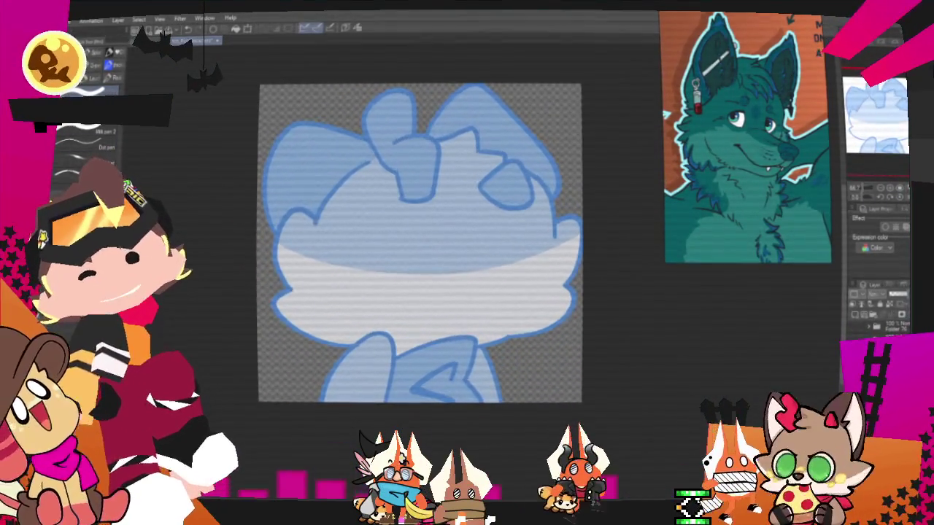
key(p)
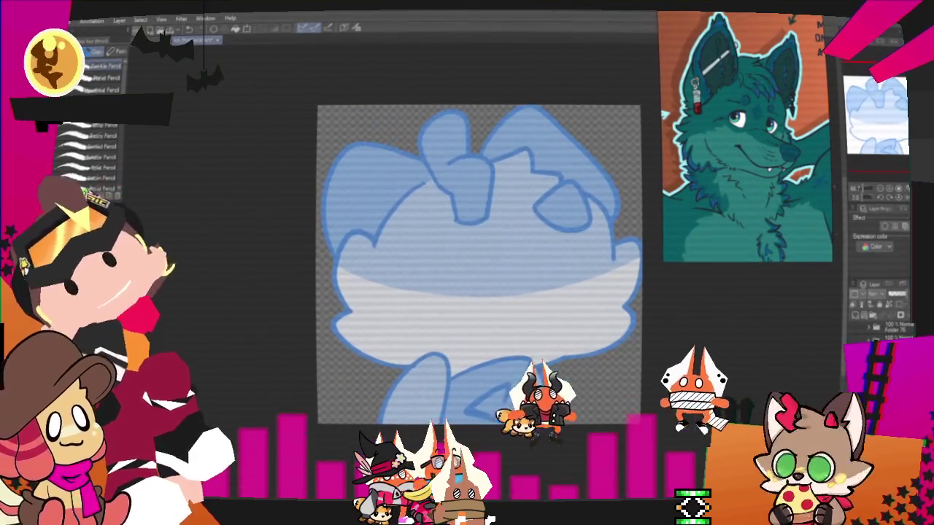
- Ink black pencil strokes along the bow's top curve and edges over the blue sketch
drag(479, 155, 539, 137)
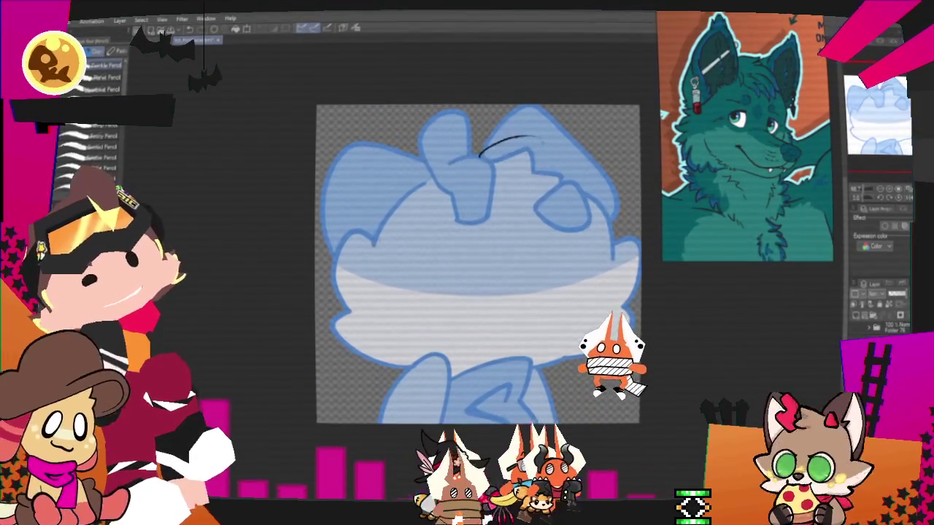
mouse_move(474, 155)
mouse_down()
mouse_move(543, 126)
mouse_move(584, 187)
mouse_up()
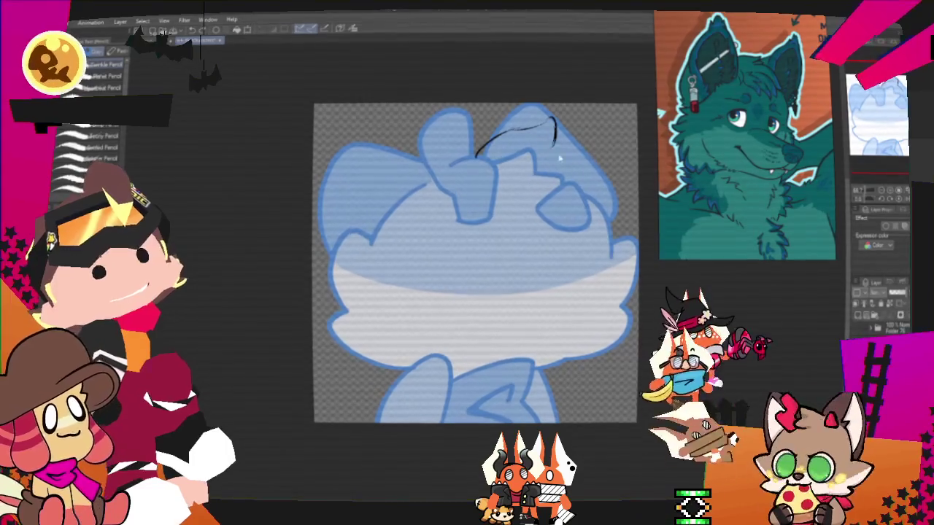
mouse_move(584, 169)
mouse_down()
mouse_move(587, 206)
mouse_move(511, 213)
mouse_move(485, 164)
mouse_up()
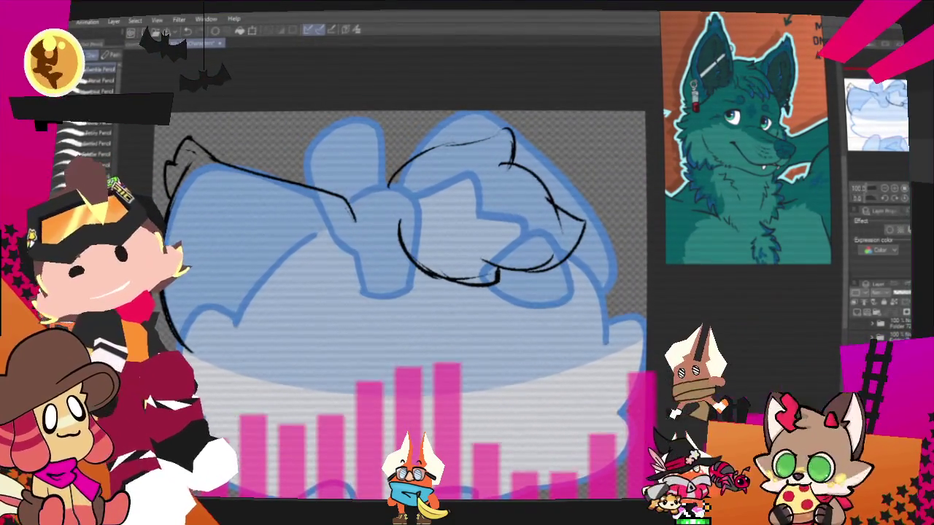
- Lasso the inked bow lines, rotate them slightly clockwise, confirm, and deselect
key(m)
key(ctrl+t)
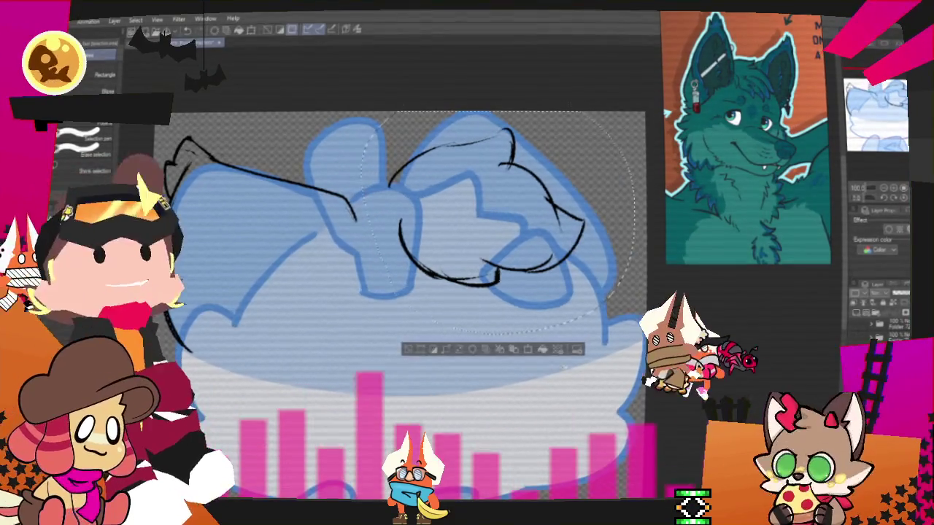
drag(617, 313, 598, 321)
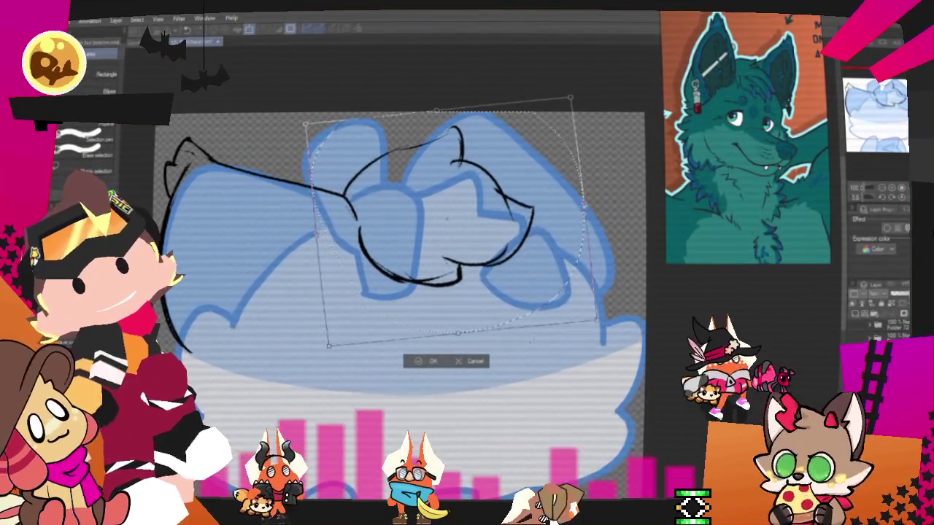
key(Return)
key(ctrl+d)
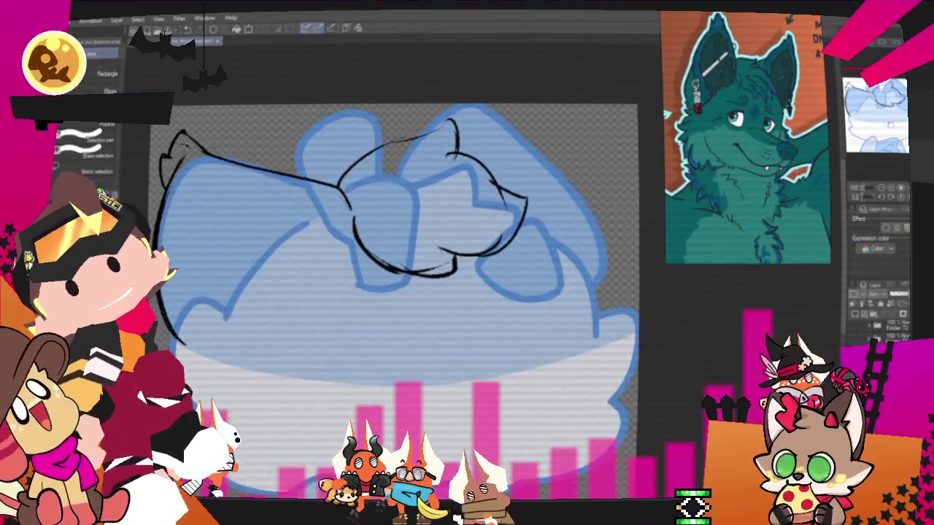
scroll(401, 292, down, 2)
- Ink the left cheek and the lower head outline, undoing a misplaced peaked stroke
key(p)
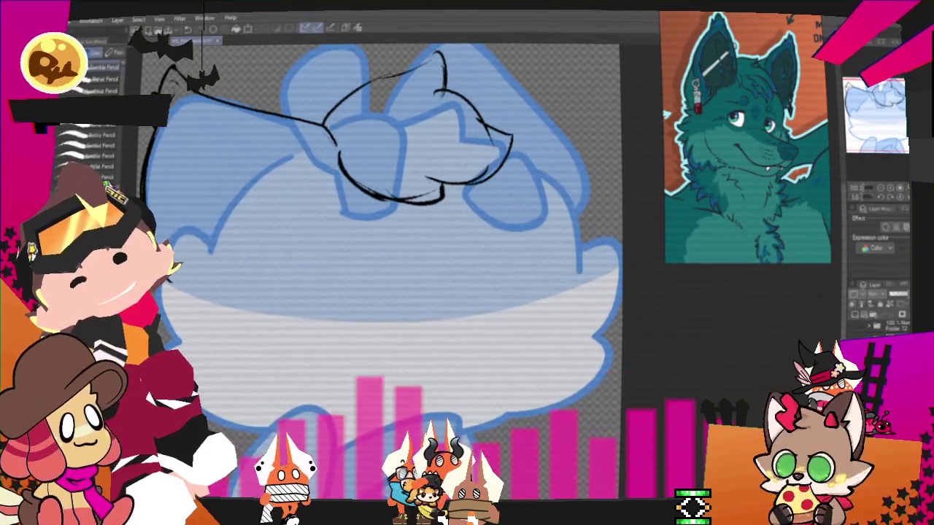
scroll(402, 255, up, 5)
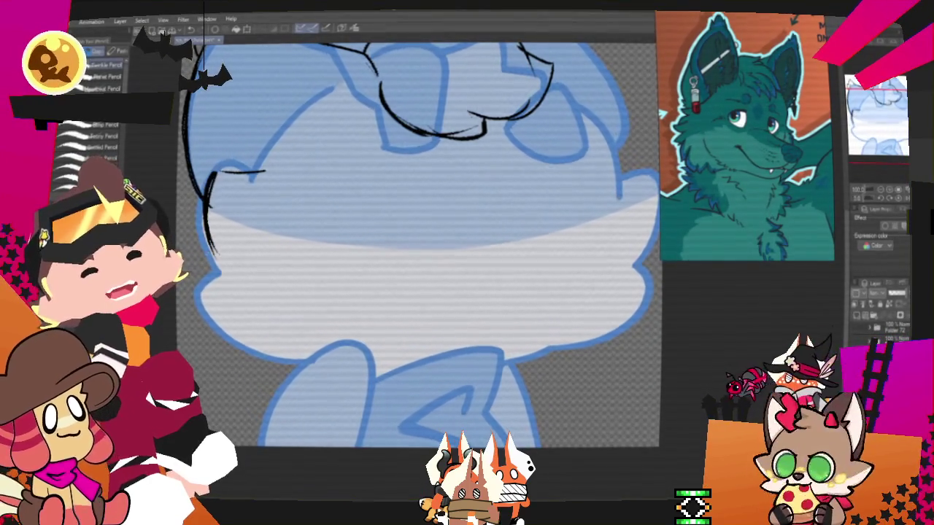
mouse_move(217, 254)
mouse_down()
mouse_move(194, 296)
mouse_move(236, 368)
mouse_move(317, 363)
mouse_up()
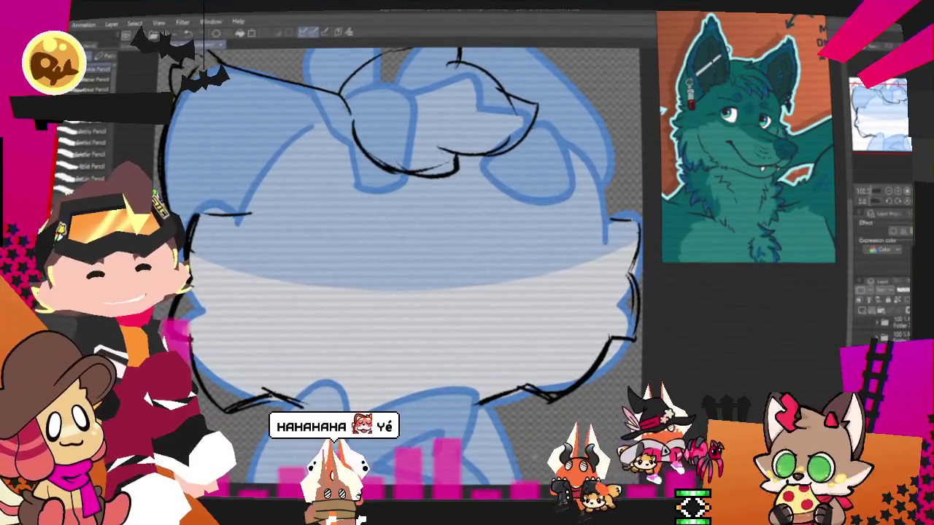
scroll(401, 255, down, 3)
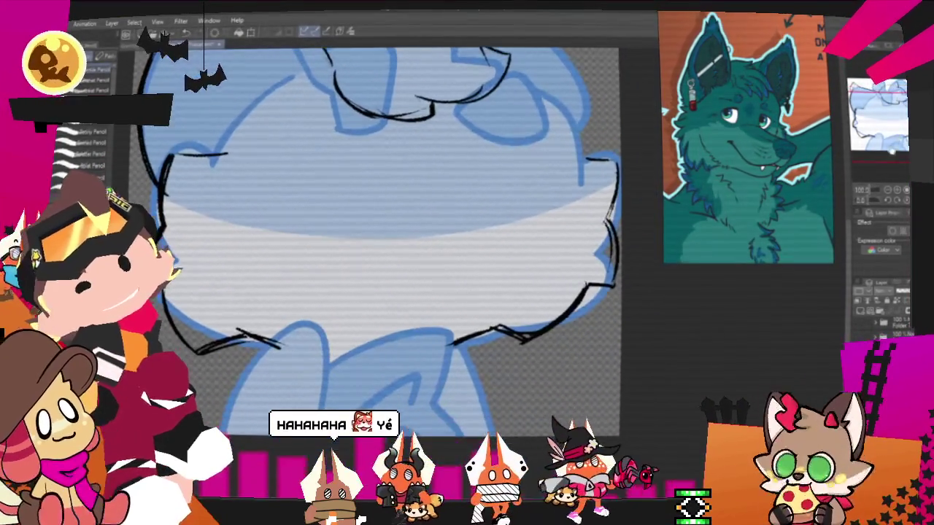
drag(237, 334, 514, 337)
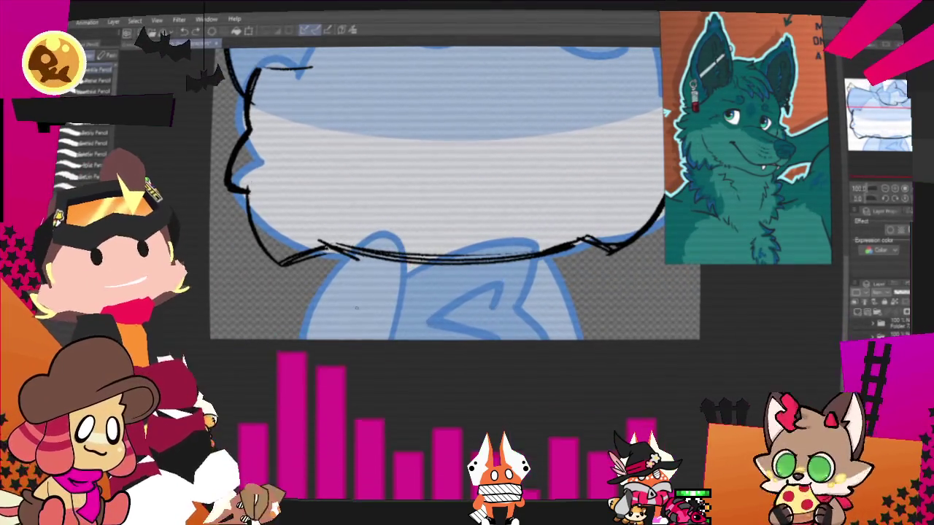
drag(307, 330, 432, 274)
key(ctrl+z)
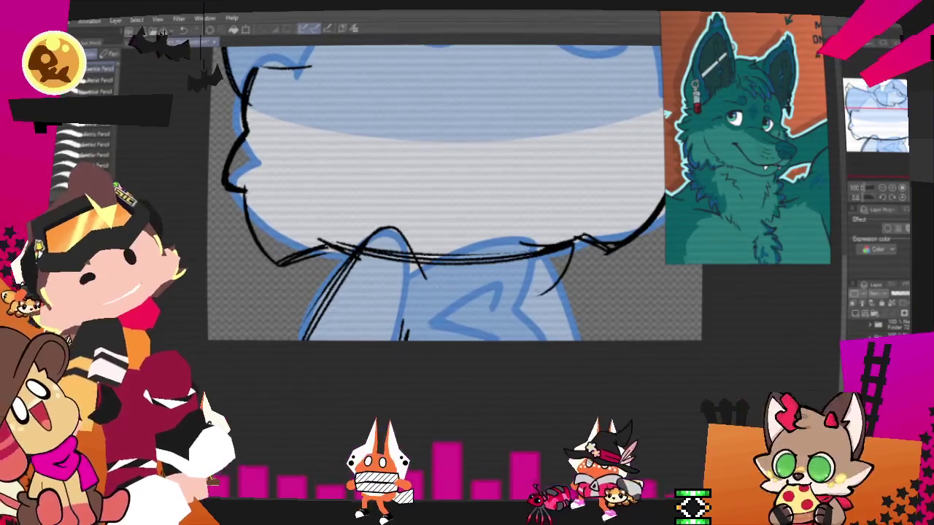
- Sketch the chin's right side and the head's top-right outline, panning around the canvas
mouse_move(519, 243)
mouse_down()
mouse_move(541, 307)
mouse_move(511, 334)
mouse_up()
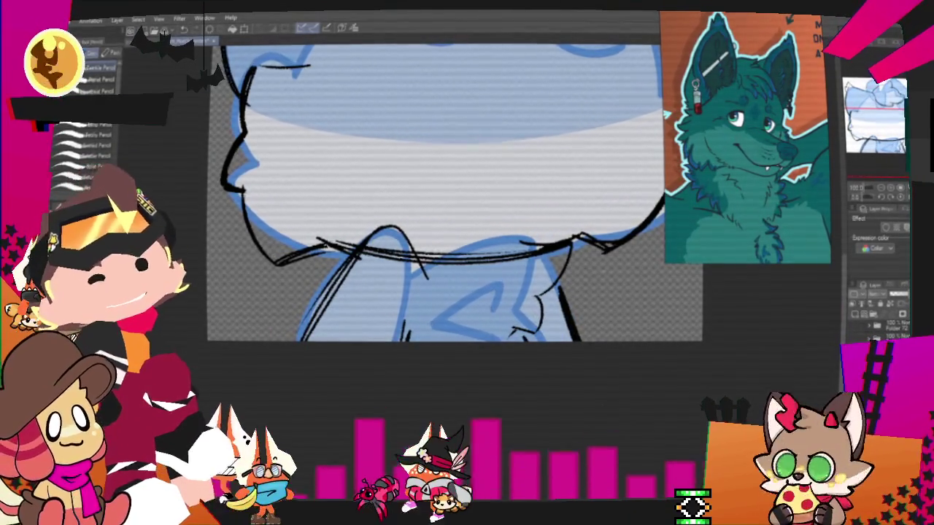
scroll(423, 248, up, 3)
scroll(402, 248, up, 2)
mouse_move(436, 219)
mouse_down()
mouse_move(454, 245)
mouse_move(443, 276)
mouse_up()
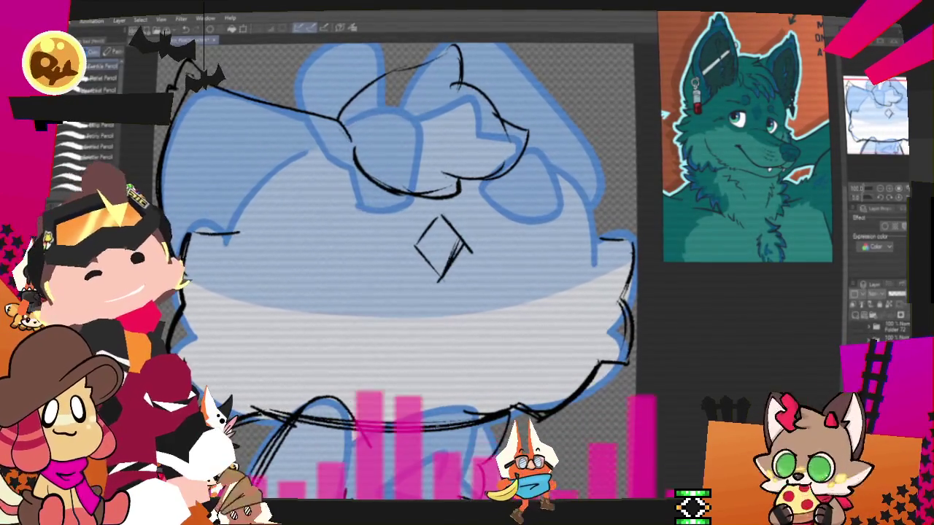
drag(437, 219, 392, 306)
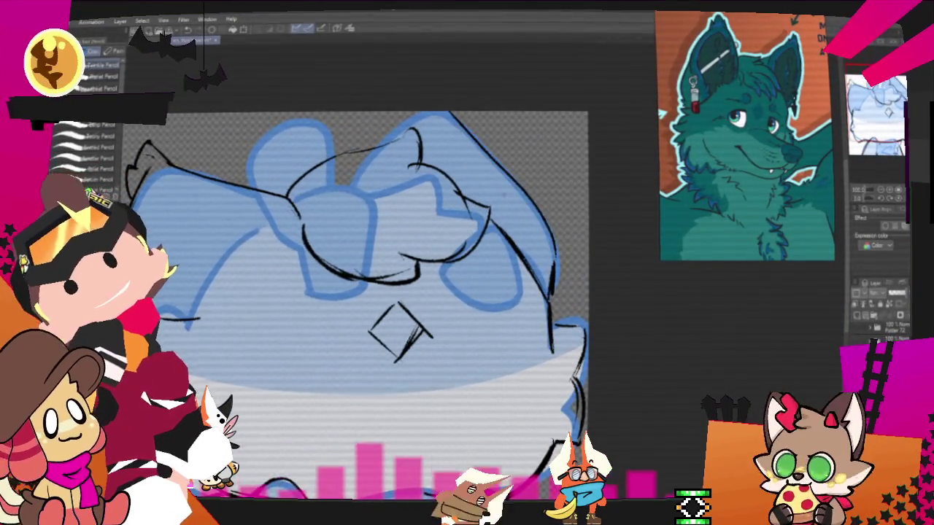
drag(398, 138, 426, 113)
drag(449, 113, 558, 284)
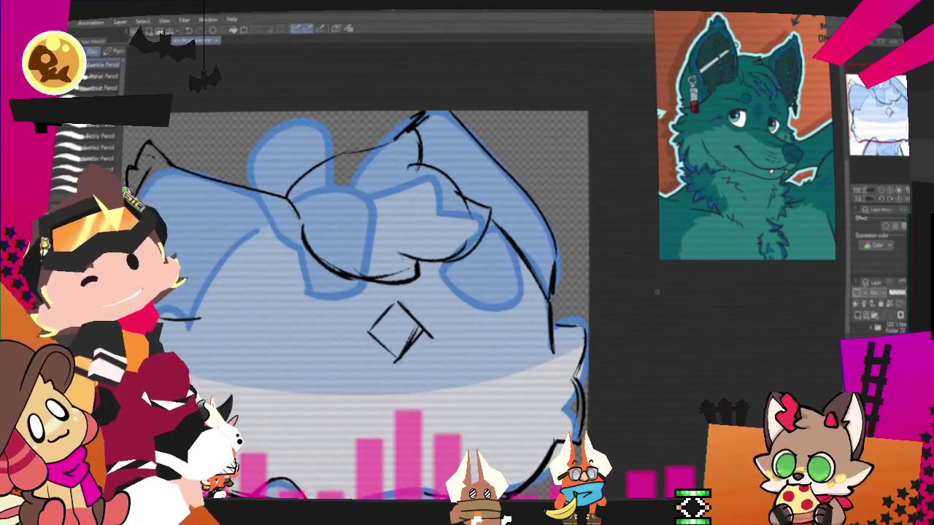
drag(401, 329, 578, 295)
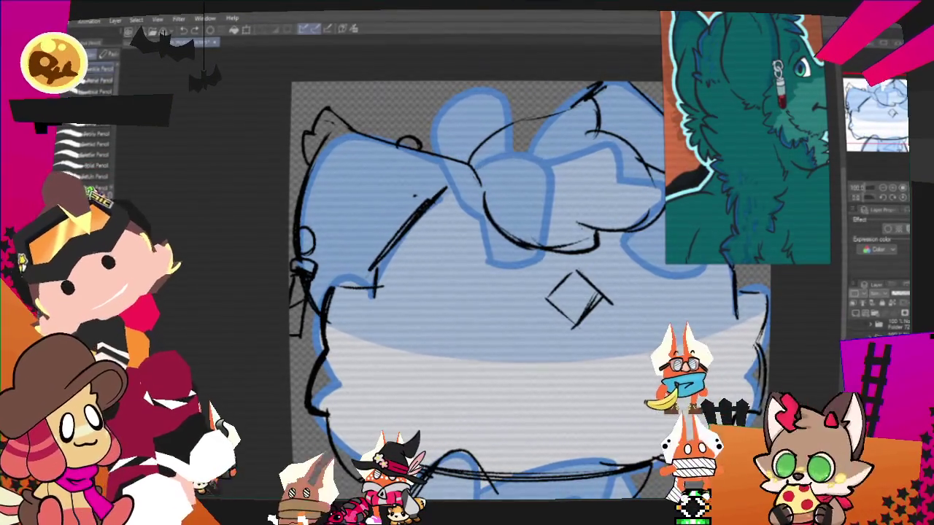
- Zoom the canvas in on the blue sketch of the head and bow
scroll(474, 292, up, 2)
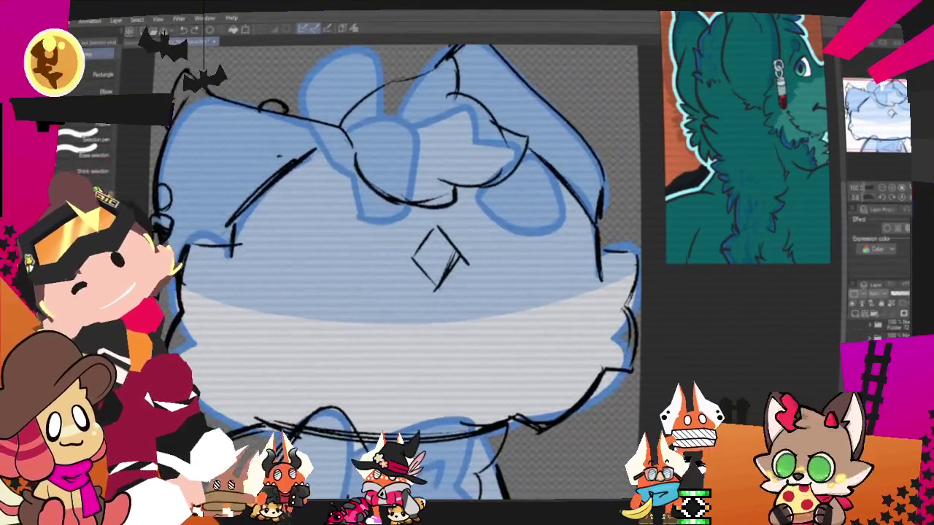
scroll(401, 270, up, 1)
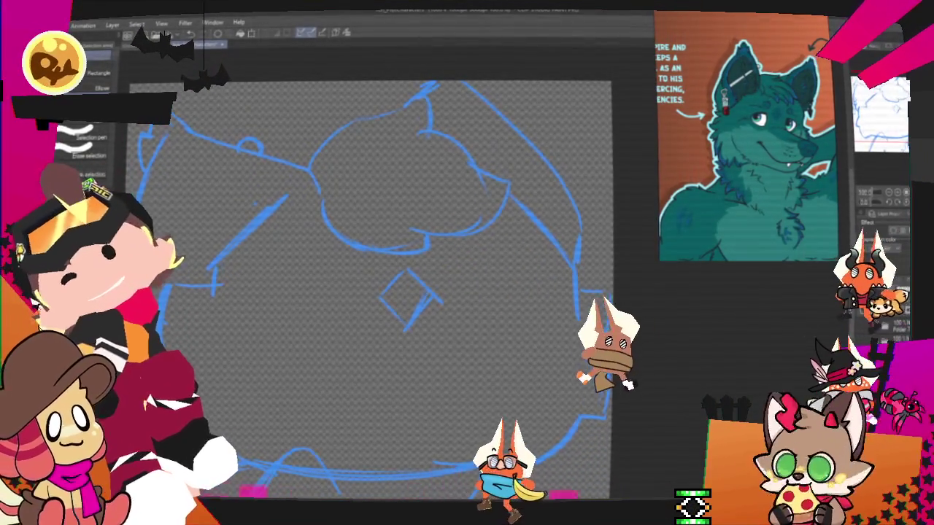
- With the inking pen, ink the bow loop's top edge and right hook after several retries
key(p)
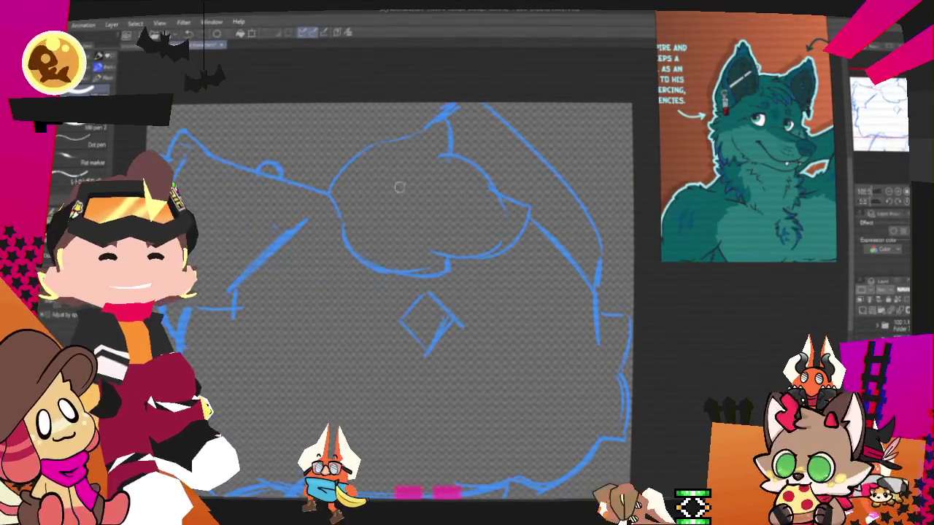
drag(334, 188, 448, 115)
key(ctrl+z)
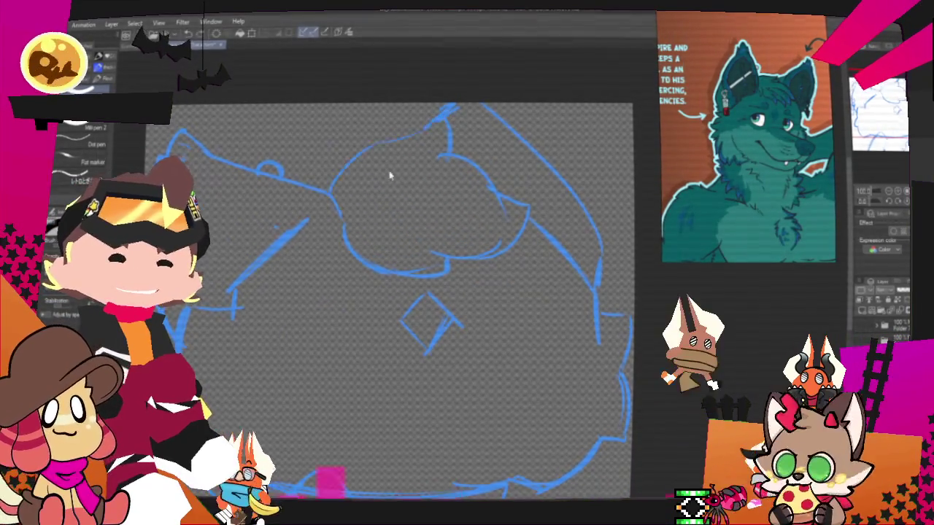
drag(337, 187, 462, 122)
key(ctrl+z)
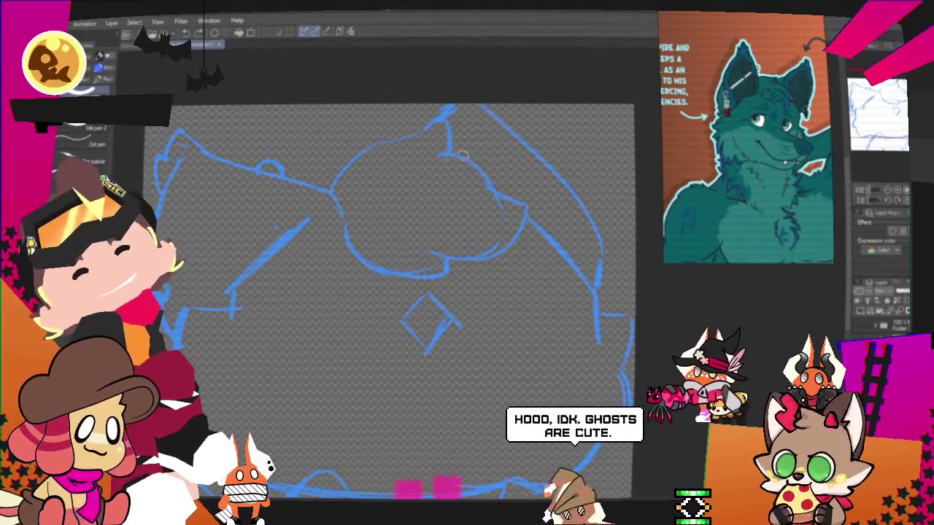
mouse_move(456, 125)
mouse_down()
mouse_move(458, 156)
mouse_move(323, 177)
mouse_up()
key(ctrl+z)
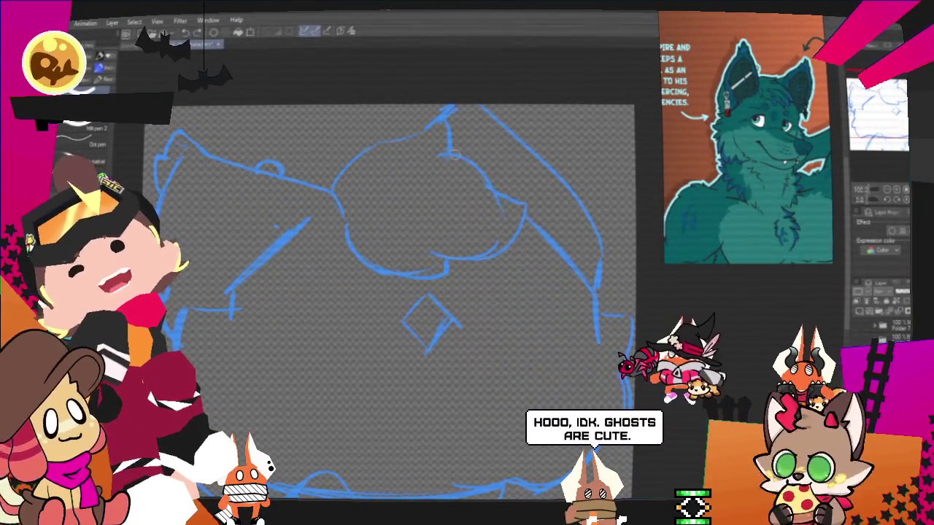
mouse_move(459, 131)
mouse_down()
mouse_move(350, 135)
mouse_move(326, 188)
mouse_up()
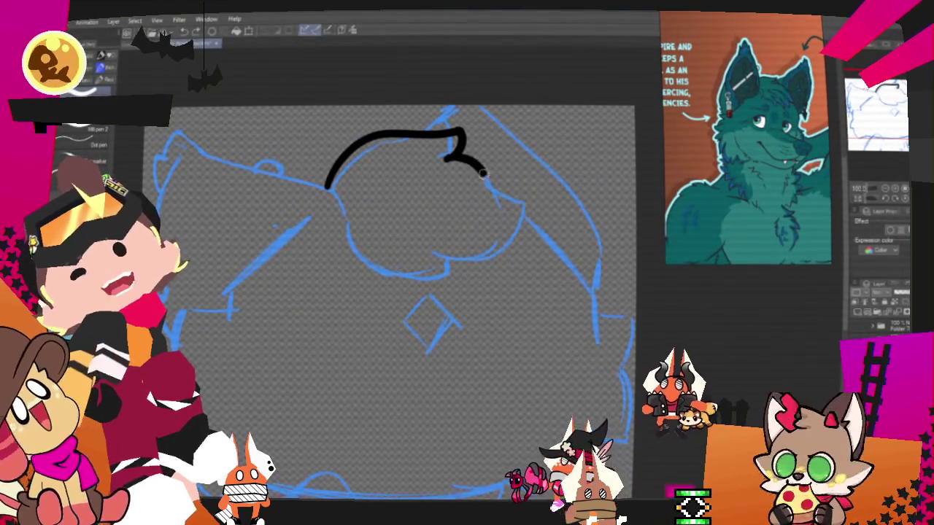
- Ink the loop's right side, then close its bottom and left edges after redrawing
drag(486, 181, 525, 191)
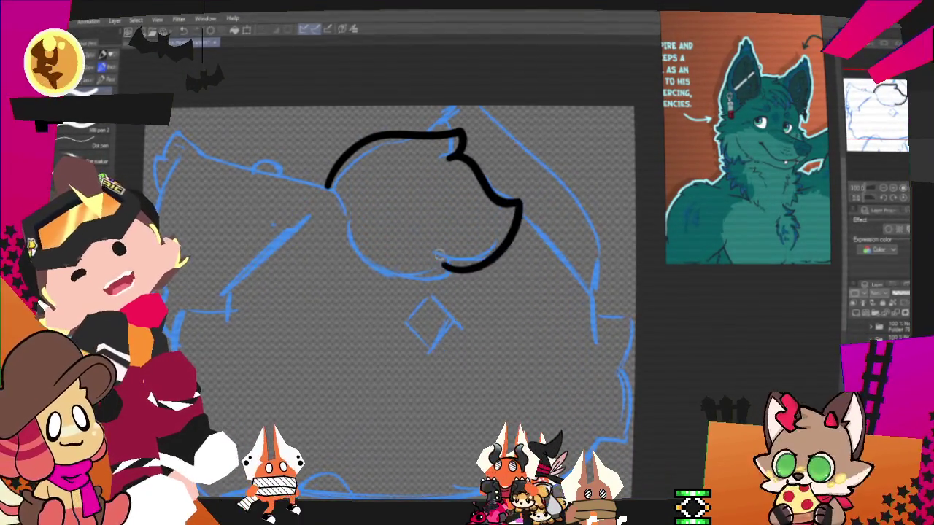
drag(445, 258, 343, 232)
key(ctrl+z)
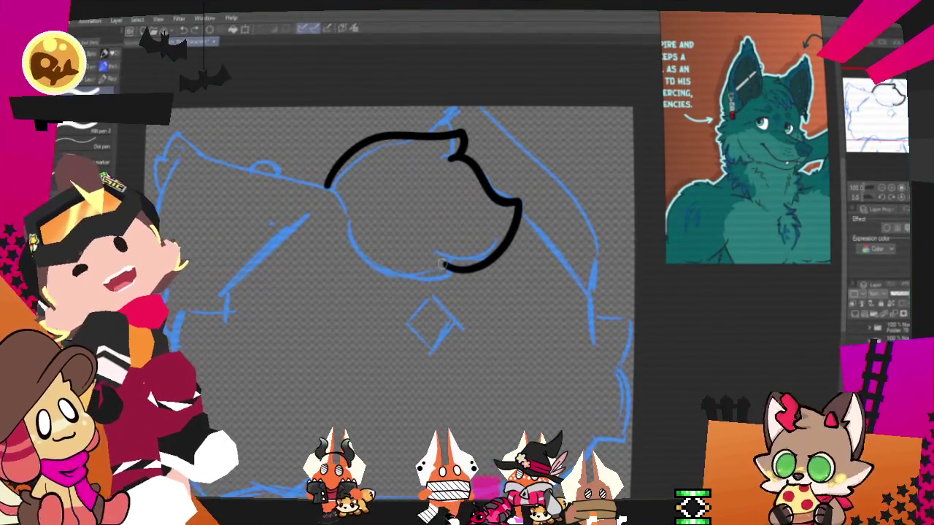
drag(441, 262, 341, 188)
key(ctrl+z)
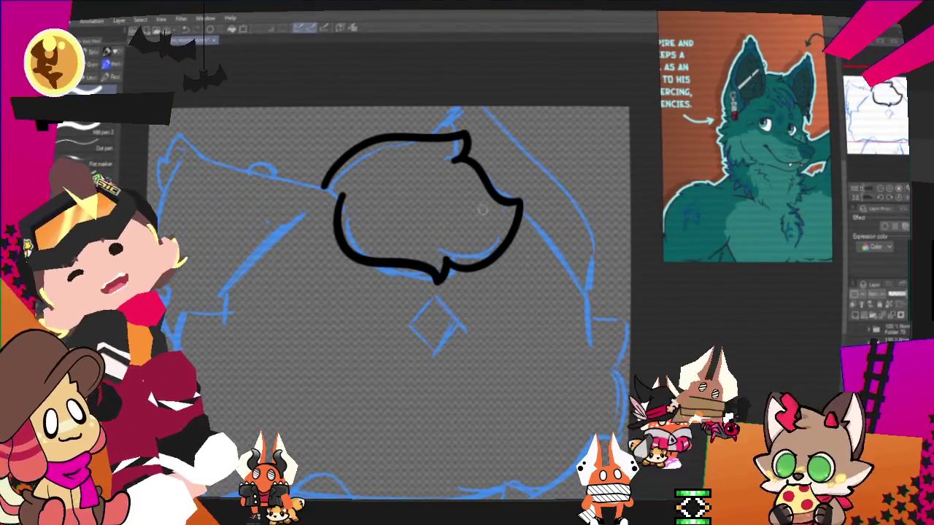
key(ctrl+z)
drag(438, 283, 378, 264)
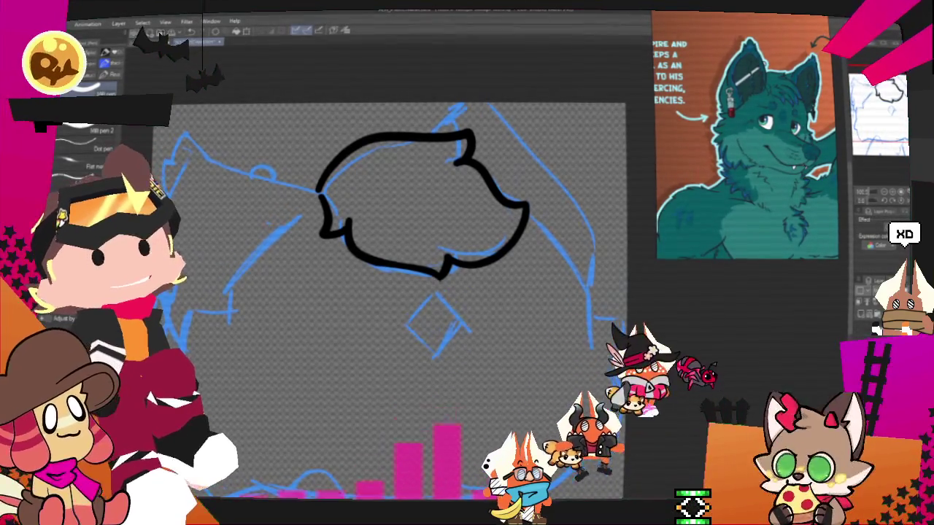
- Scroll the canvas down to bring the left cheek and chin area into view
scroll(394, 292, down, 2)
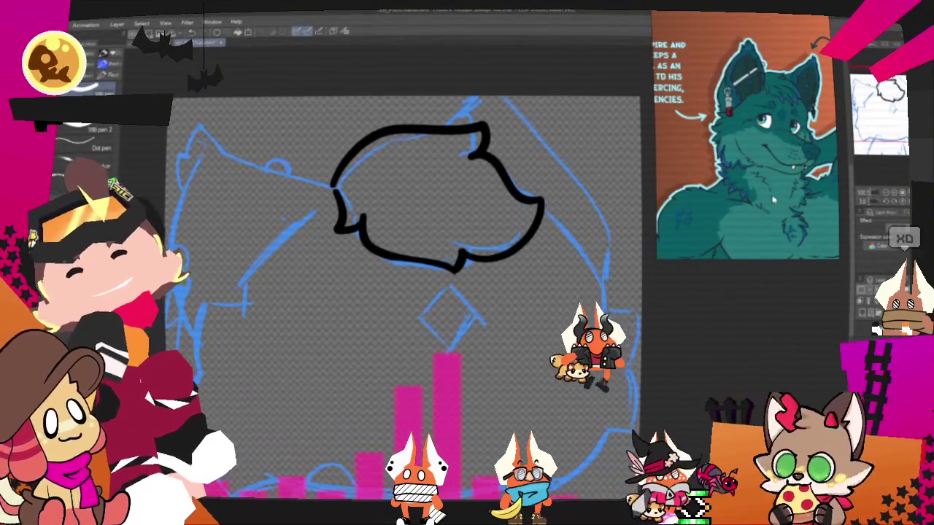
scroll(430, 278, down, 3)
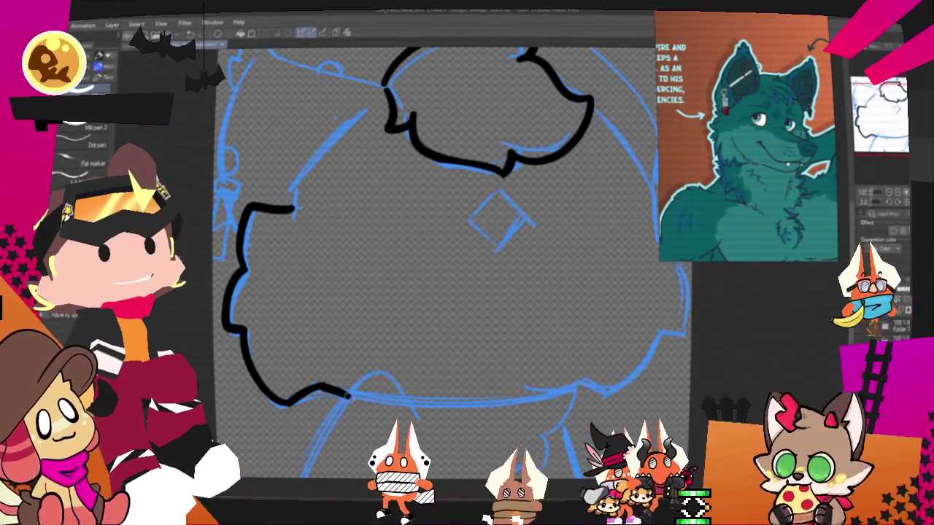
scroll(438, 255, down, 5)
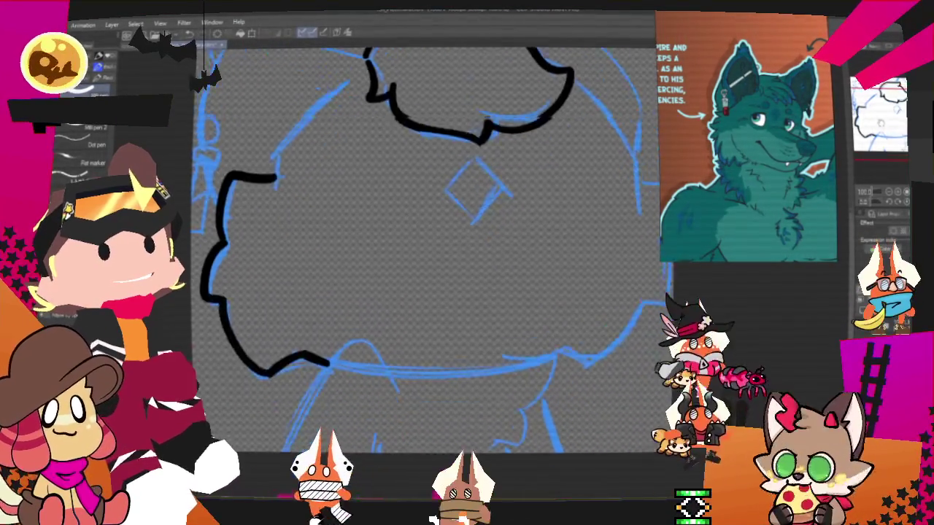
scroll(431, 234, down, 2)
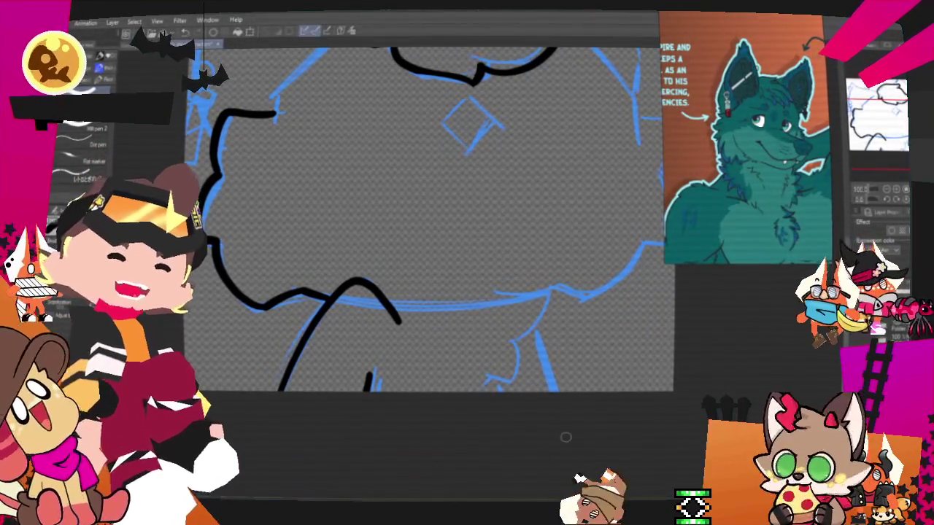
scroll(566, 437, down, 3)
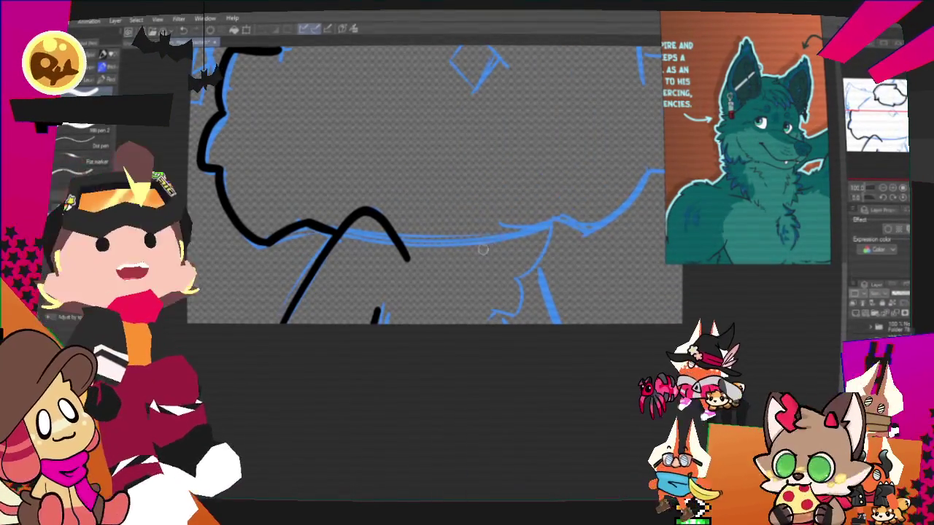
- Extend the chin stroke on the right down to the canvas edge
drag(515, 295, 496, 321)
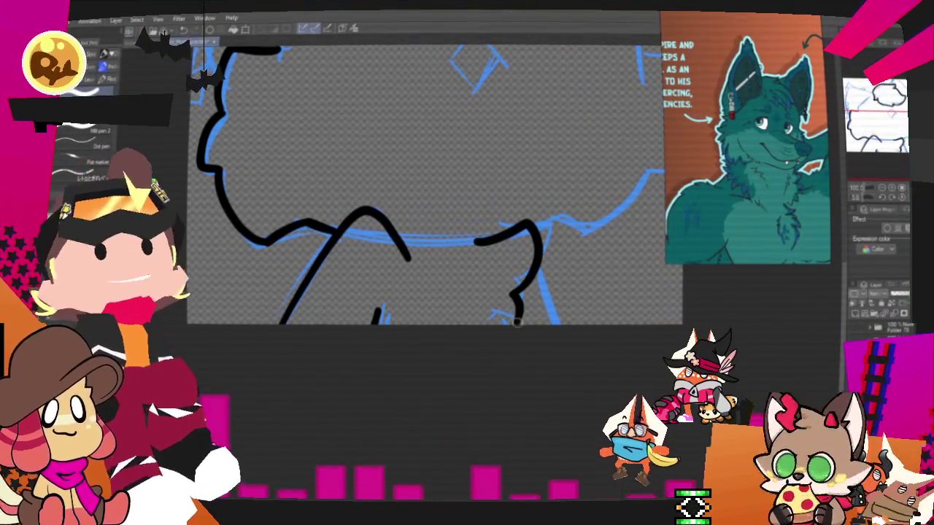
drag(516, 290, 510, 296)
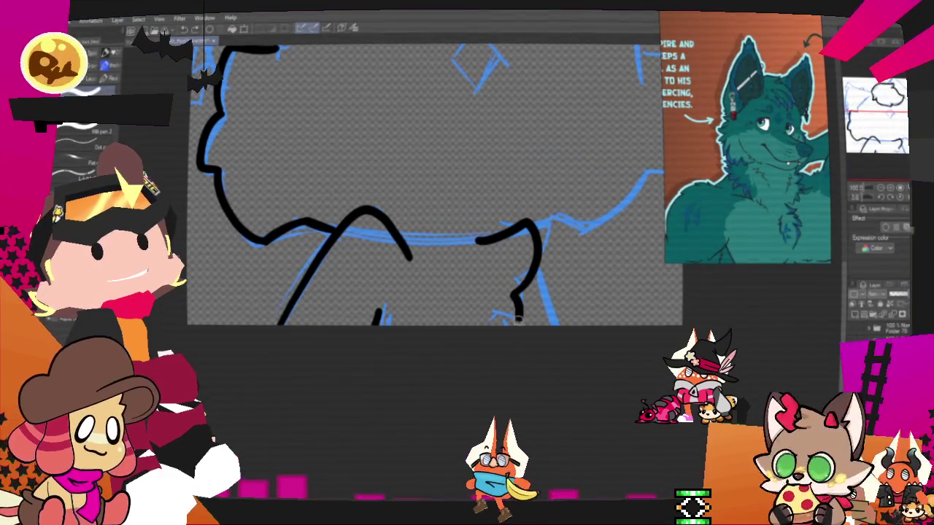
drag(515, 295, 521, 324)
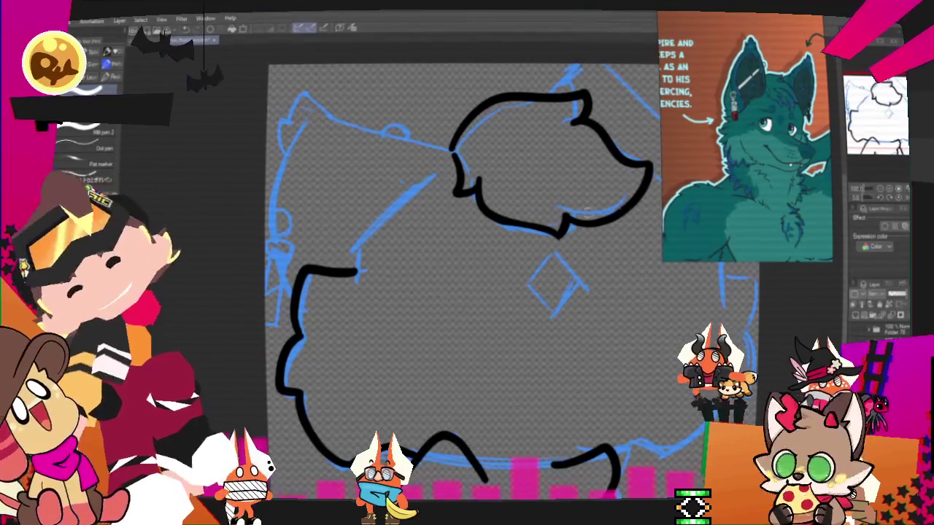
- Ink the head's top edge and left ear, redrawing it once after an undo
drag(452, 150, 324, 115)
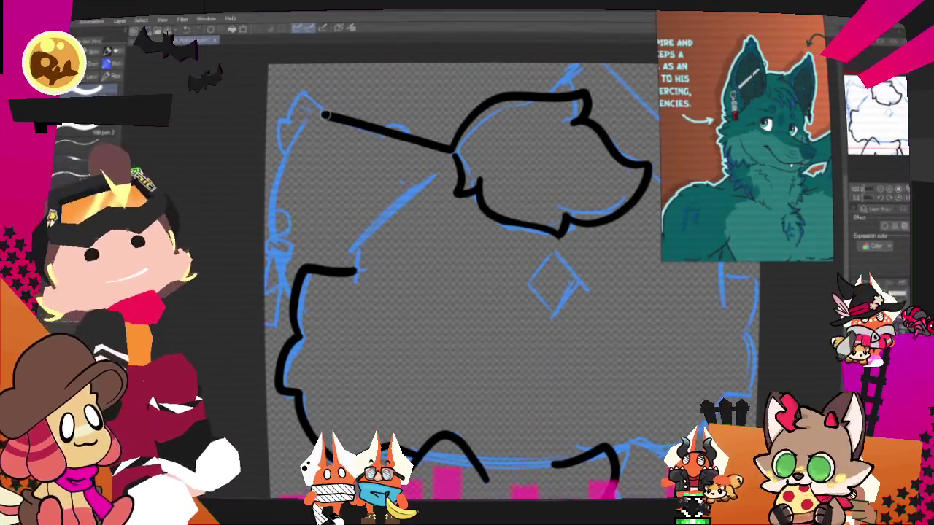
key(ctrl+z)
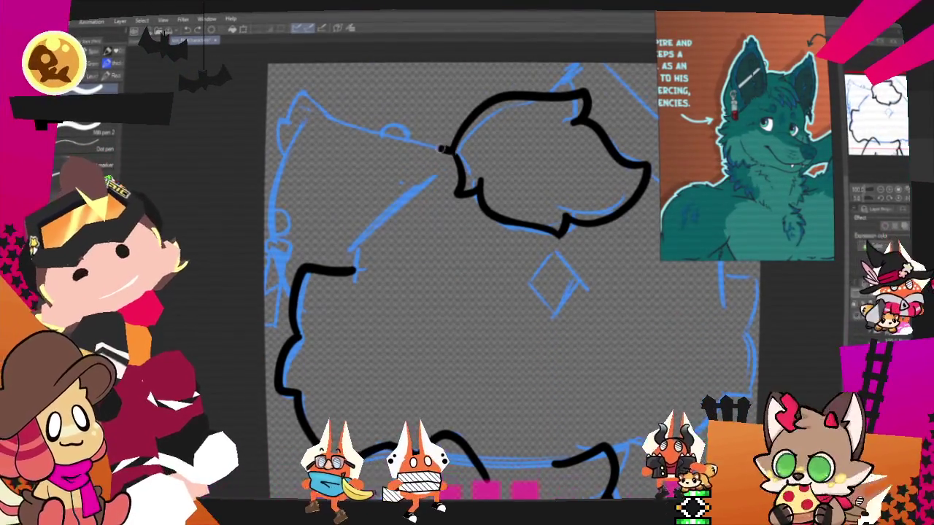
drag(445, 149, 276, 162)
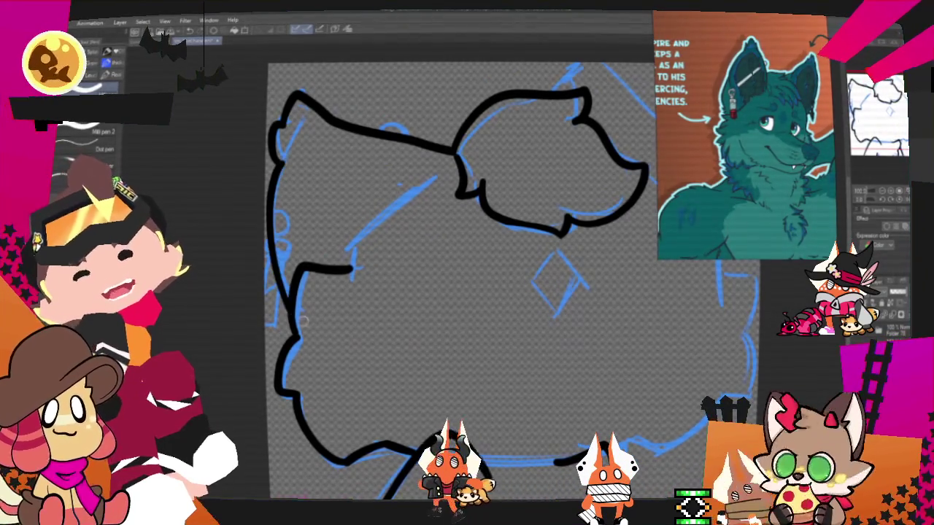
scroll(438, 277, right, 3)
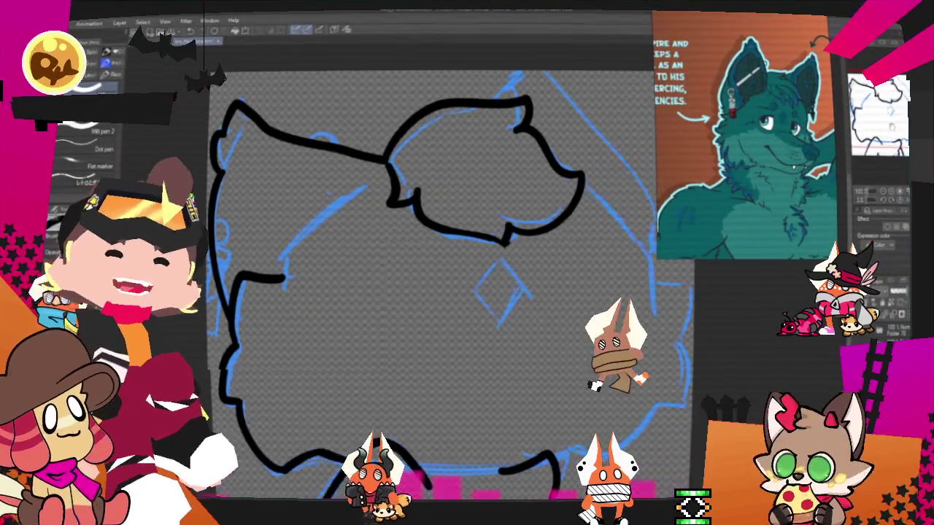